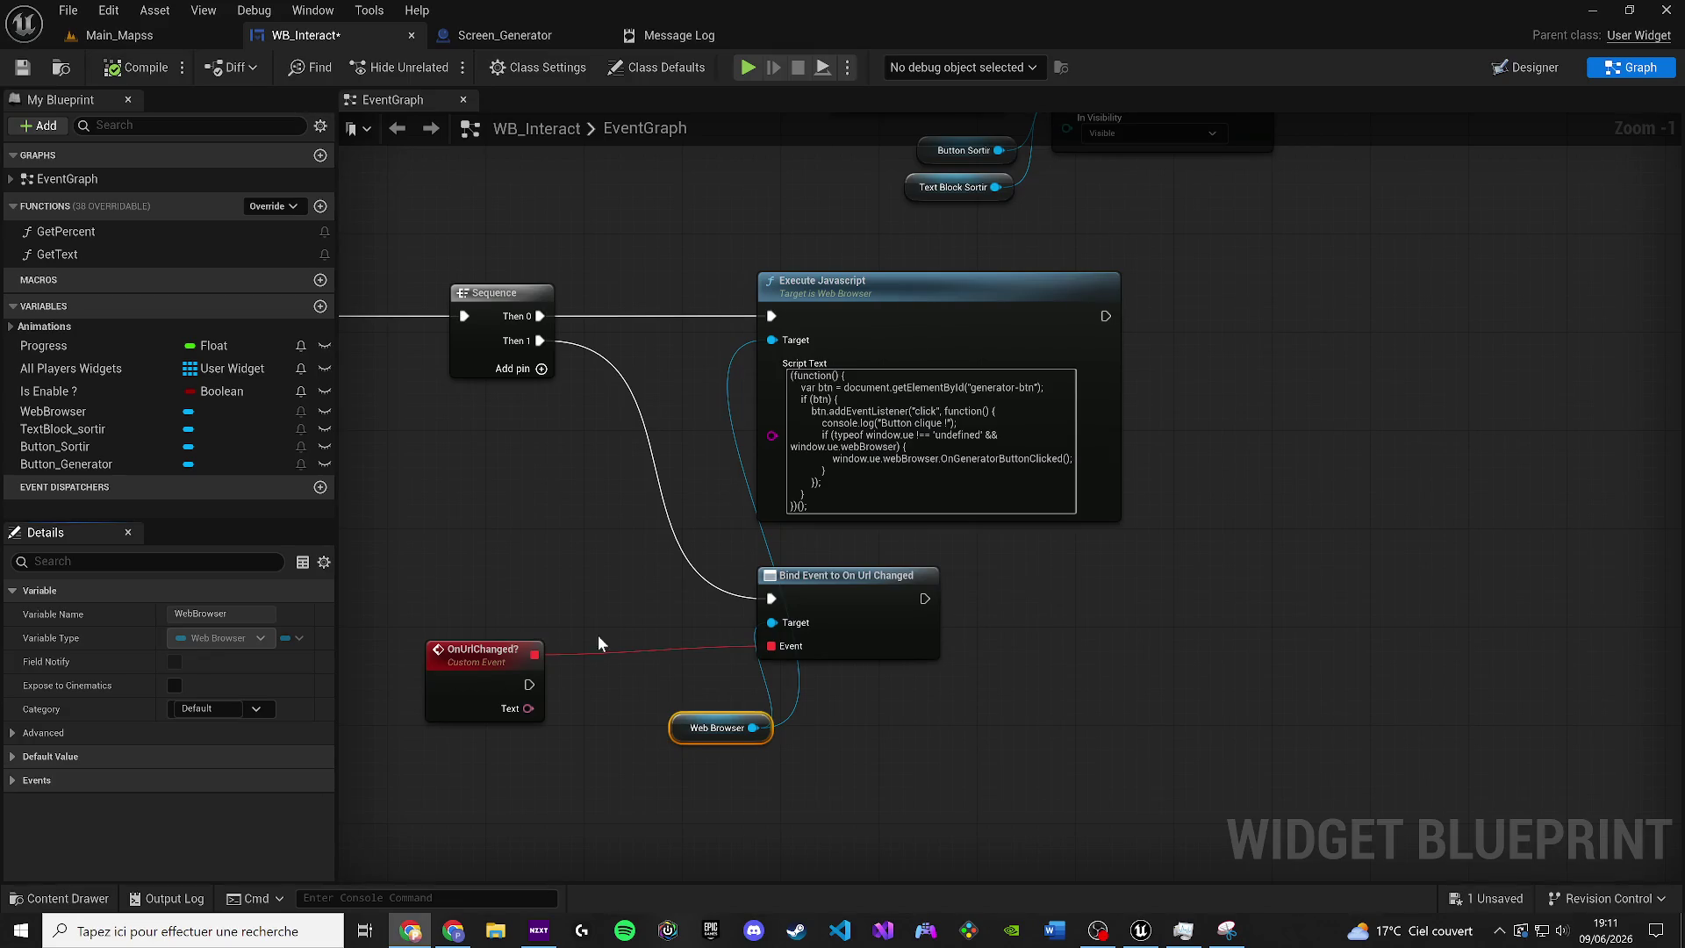
Step: Pan the WB_Interact EventGraph view slightly to the left
drag(632, 695, 608, 696)
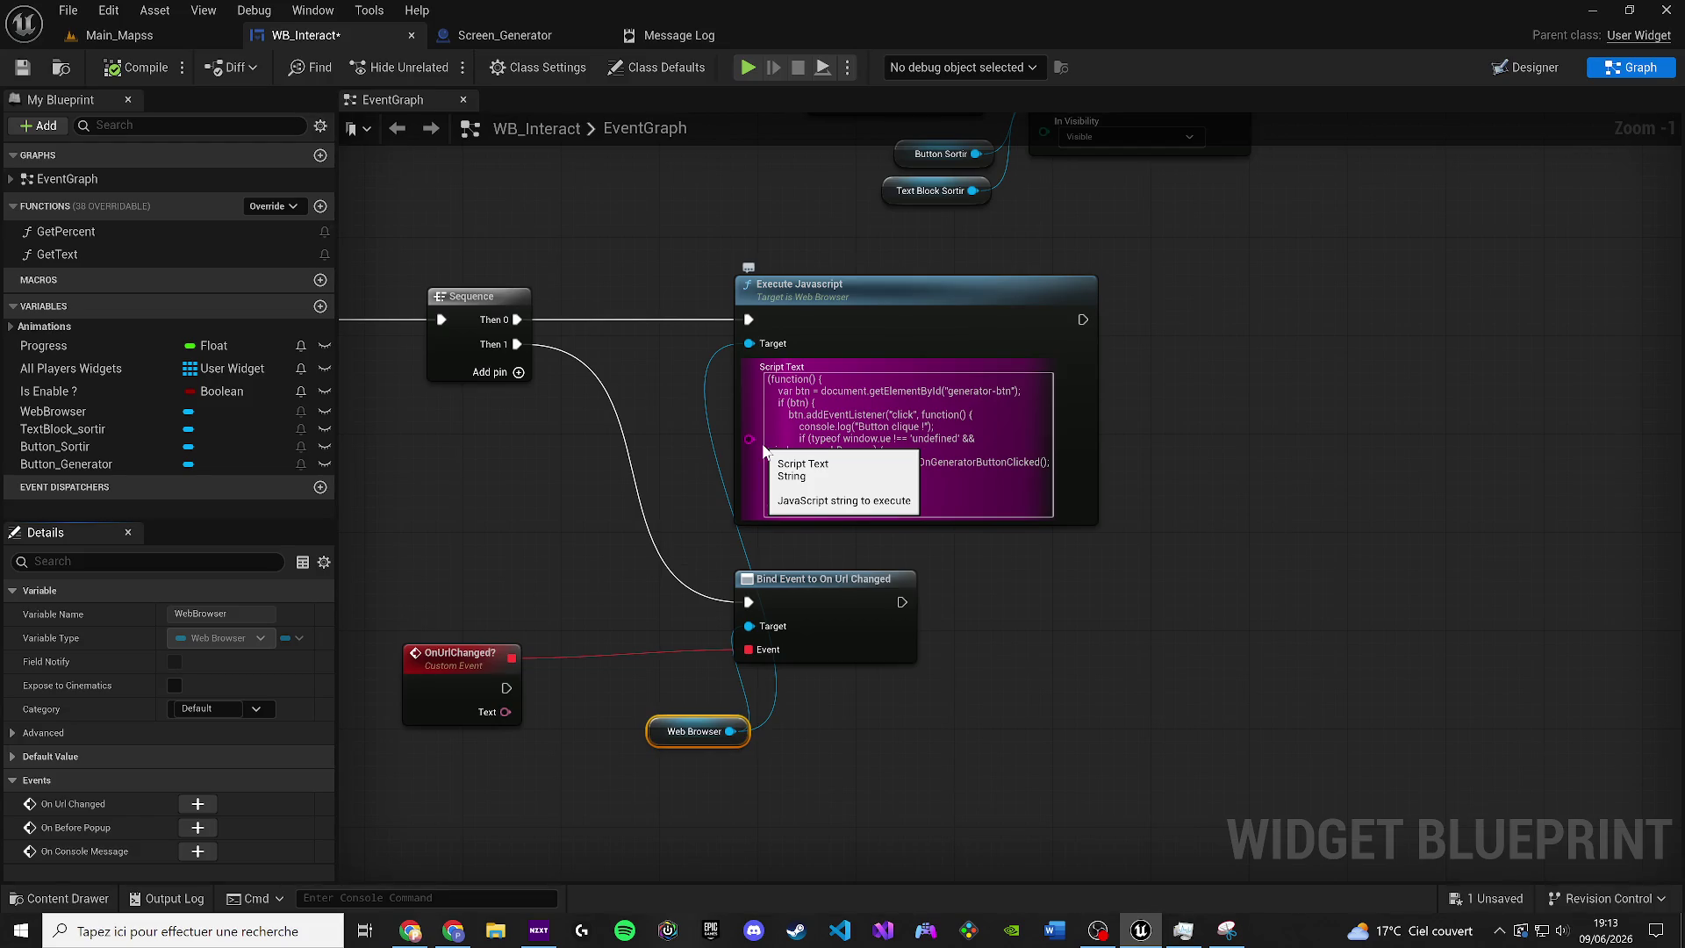
key(XF86AudioMute)
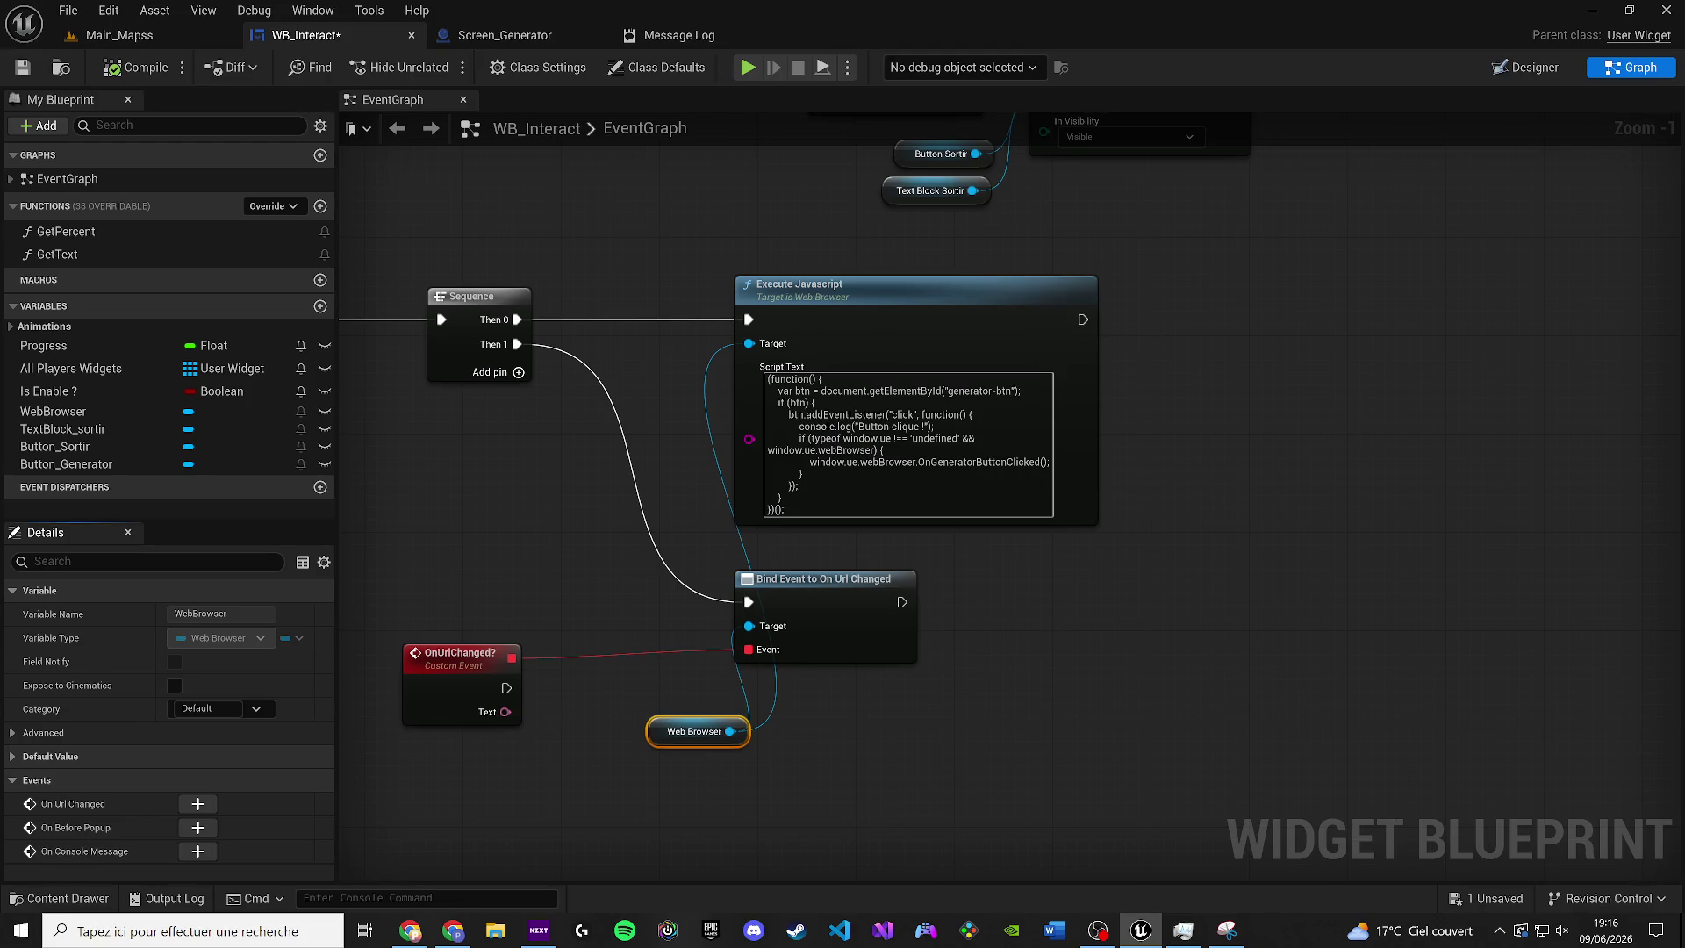
Step: After checking the page in Chrome, wire OnUrlChanged into Execute Javascript and break Sequence's Then 0 link
key(alt+Tab)
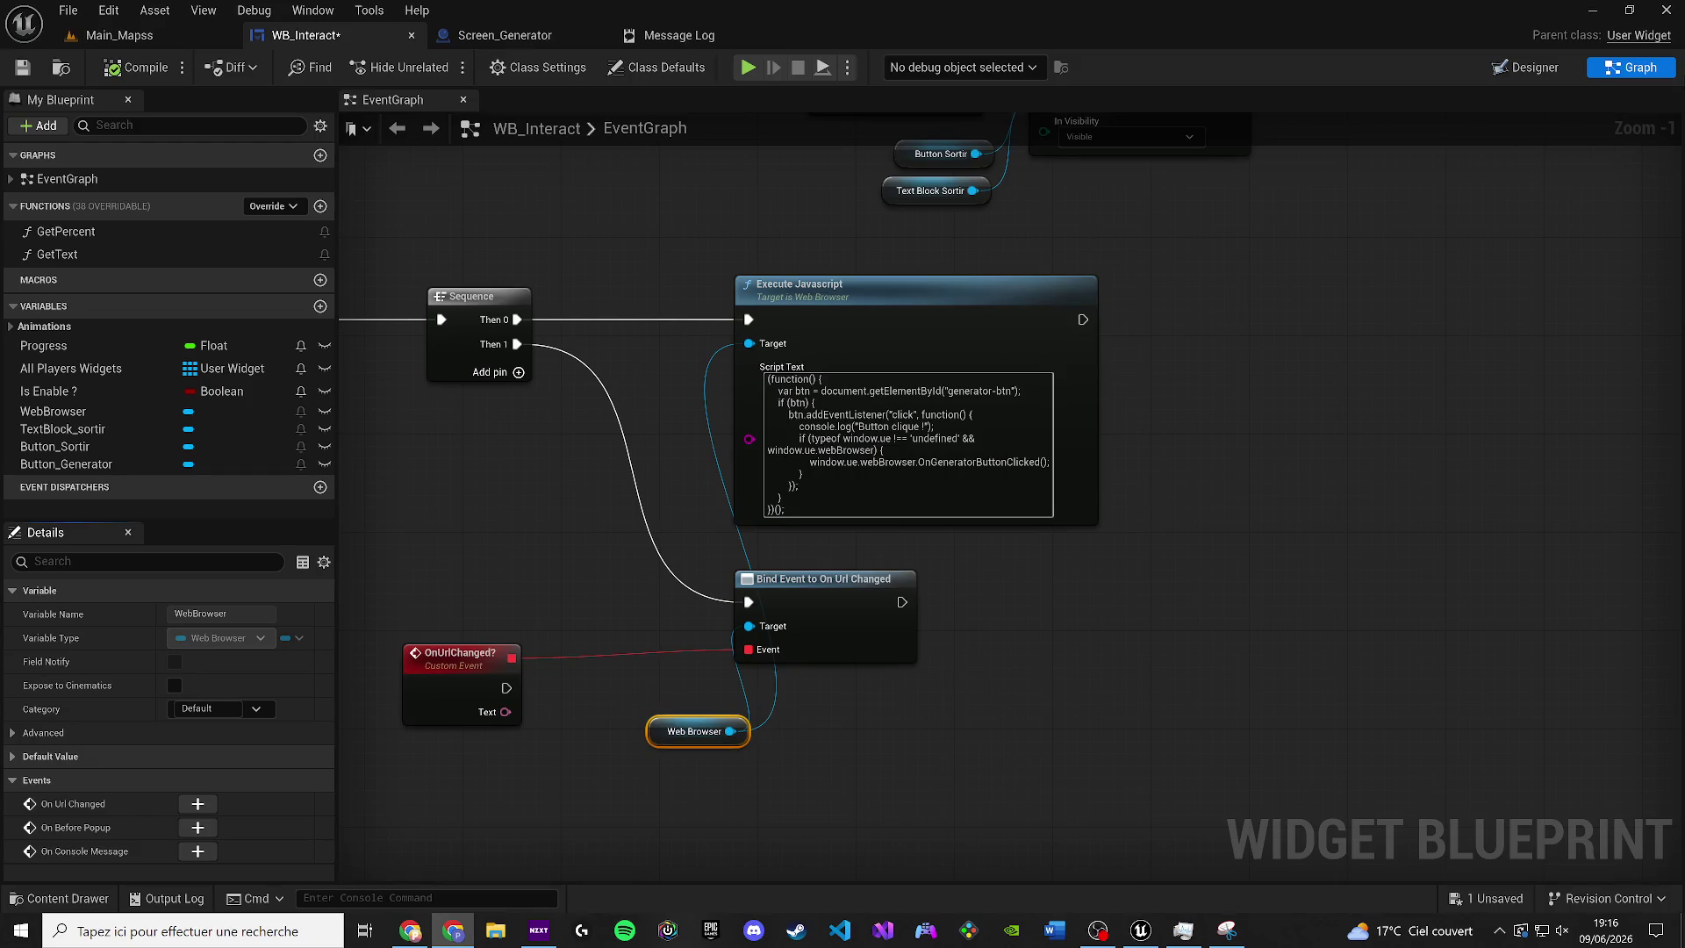
scroll(1176, 466, down, 3)
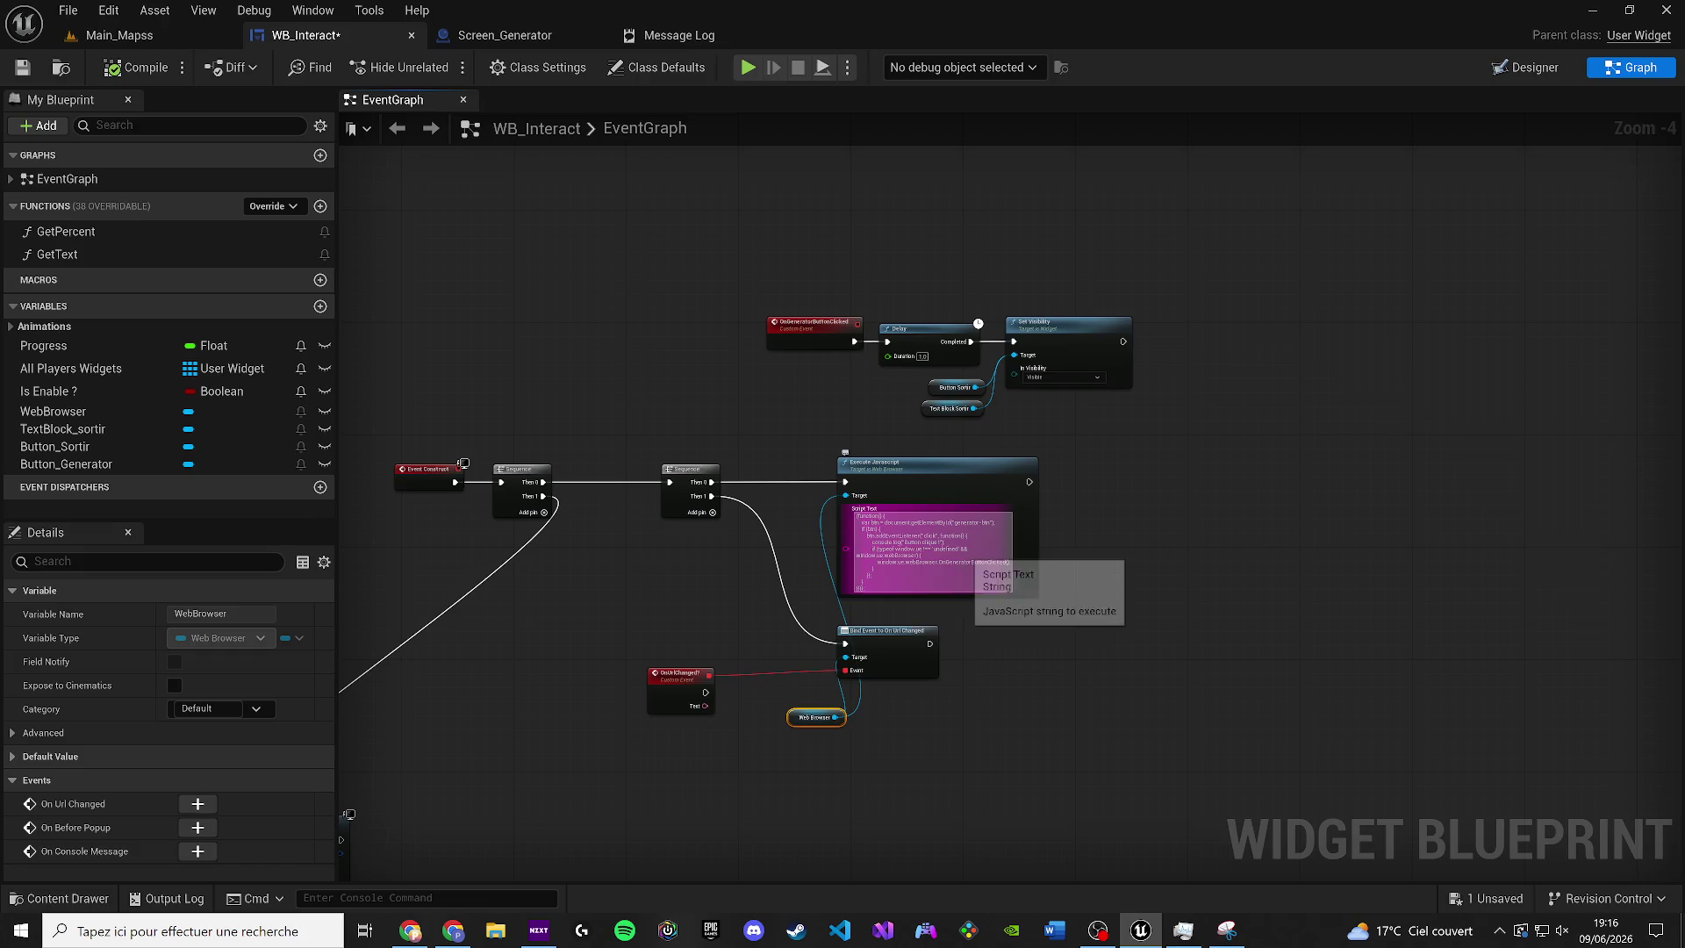
scroll(788, 597, up, 1)
drag(684, 729, 871, 445)
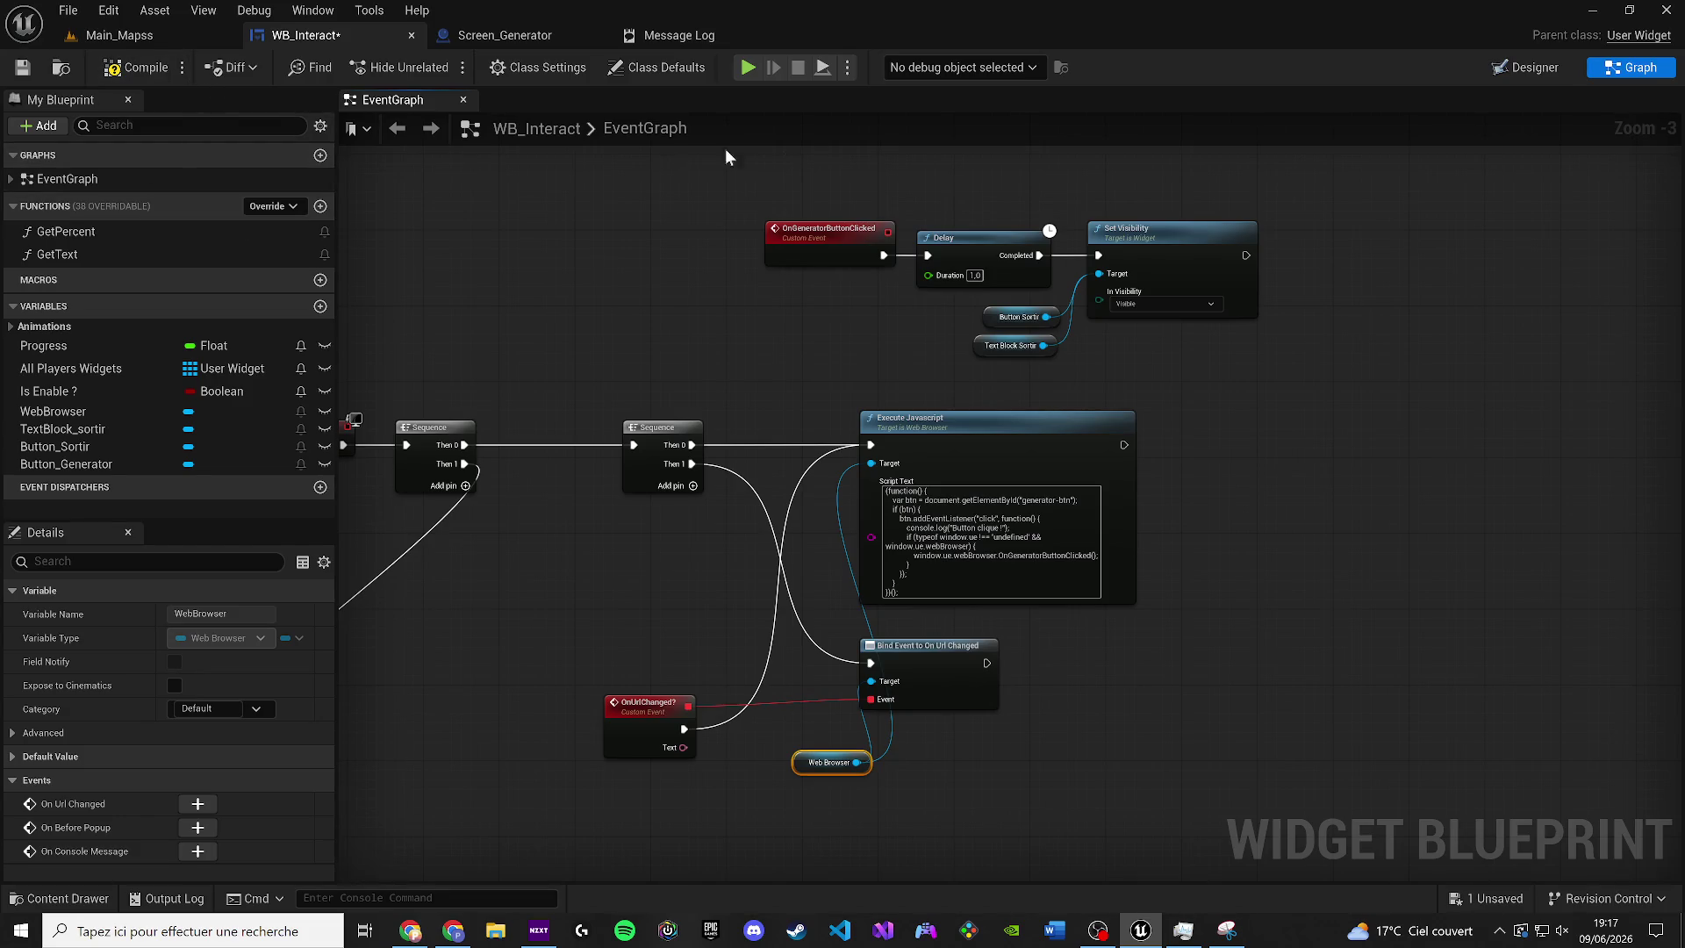
alt+click(692, 445)
Step: Play-test Main_Mapss: use the terminal, reset, reactivate the generator, reset localStorage, then stop
click(123, 37)
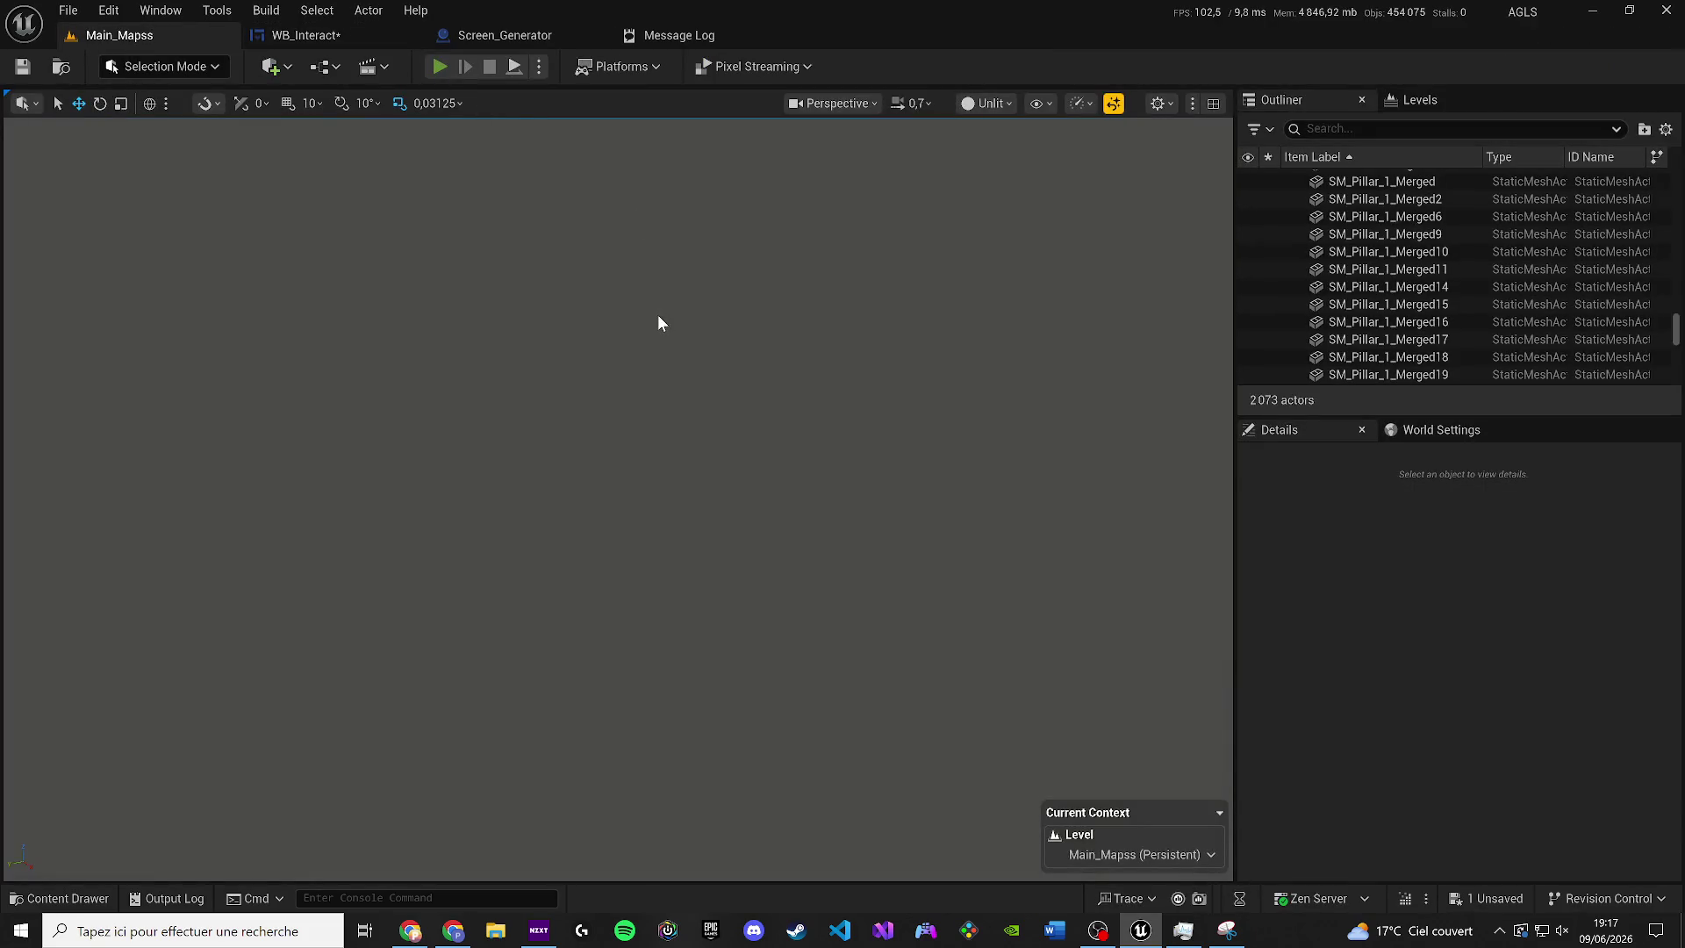
key(alt+p)
key(e)
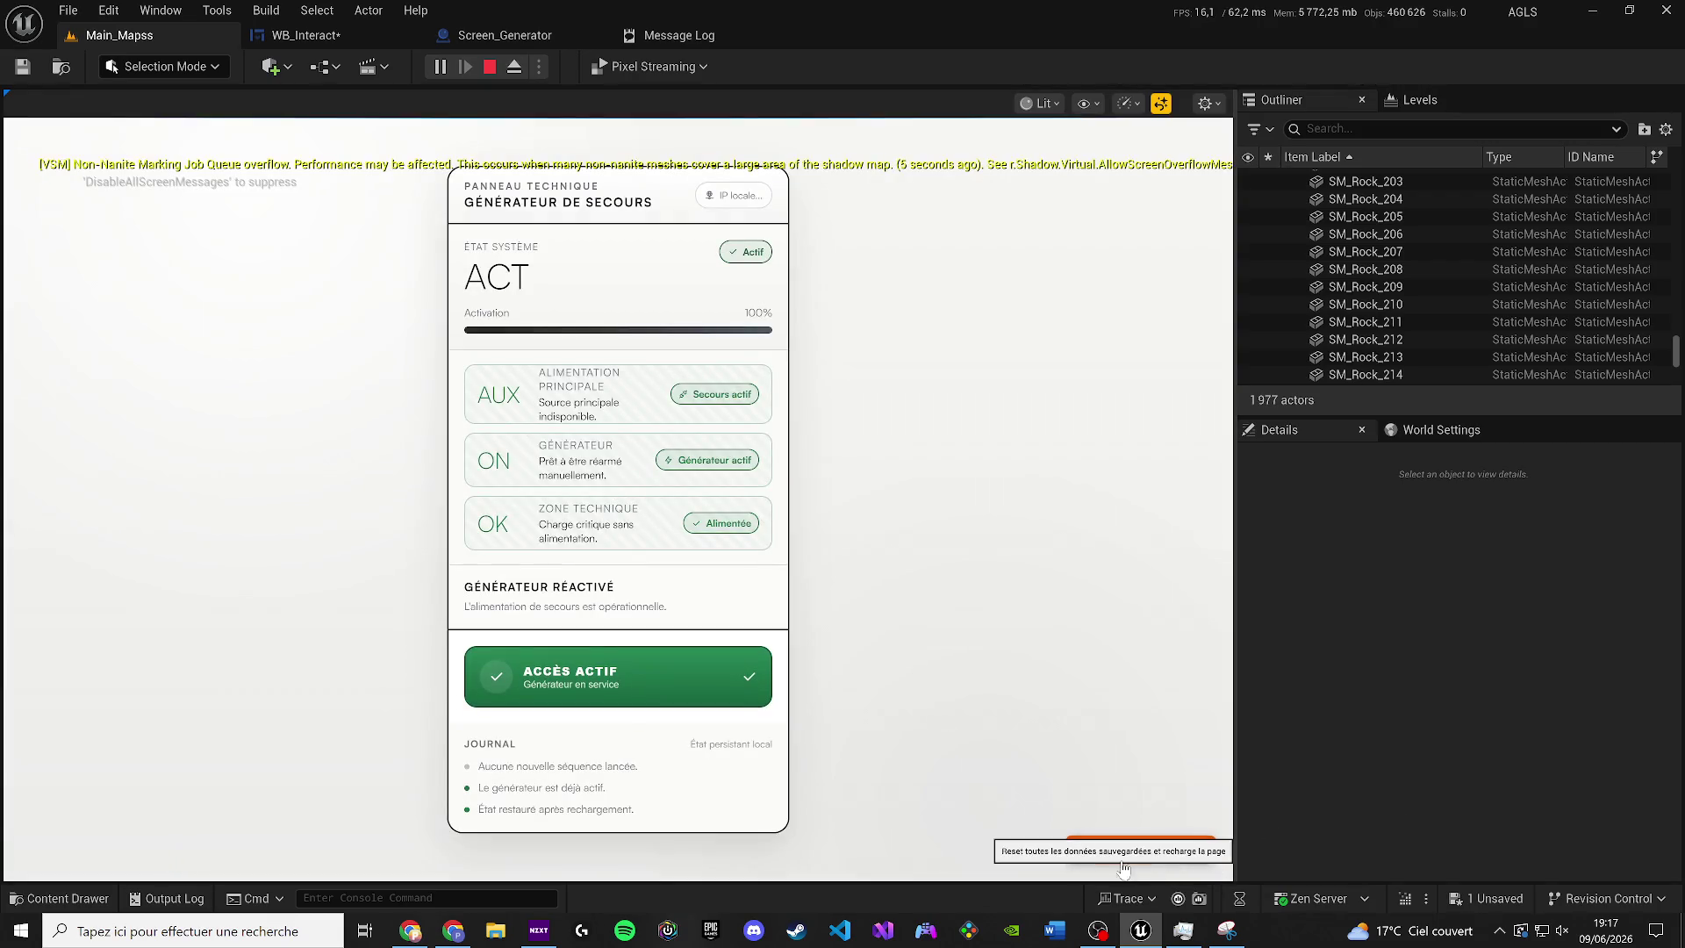
click(1078, 851)
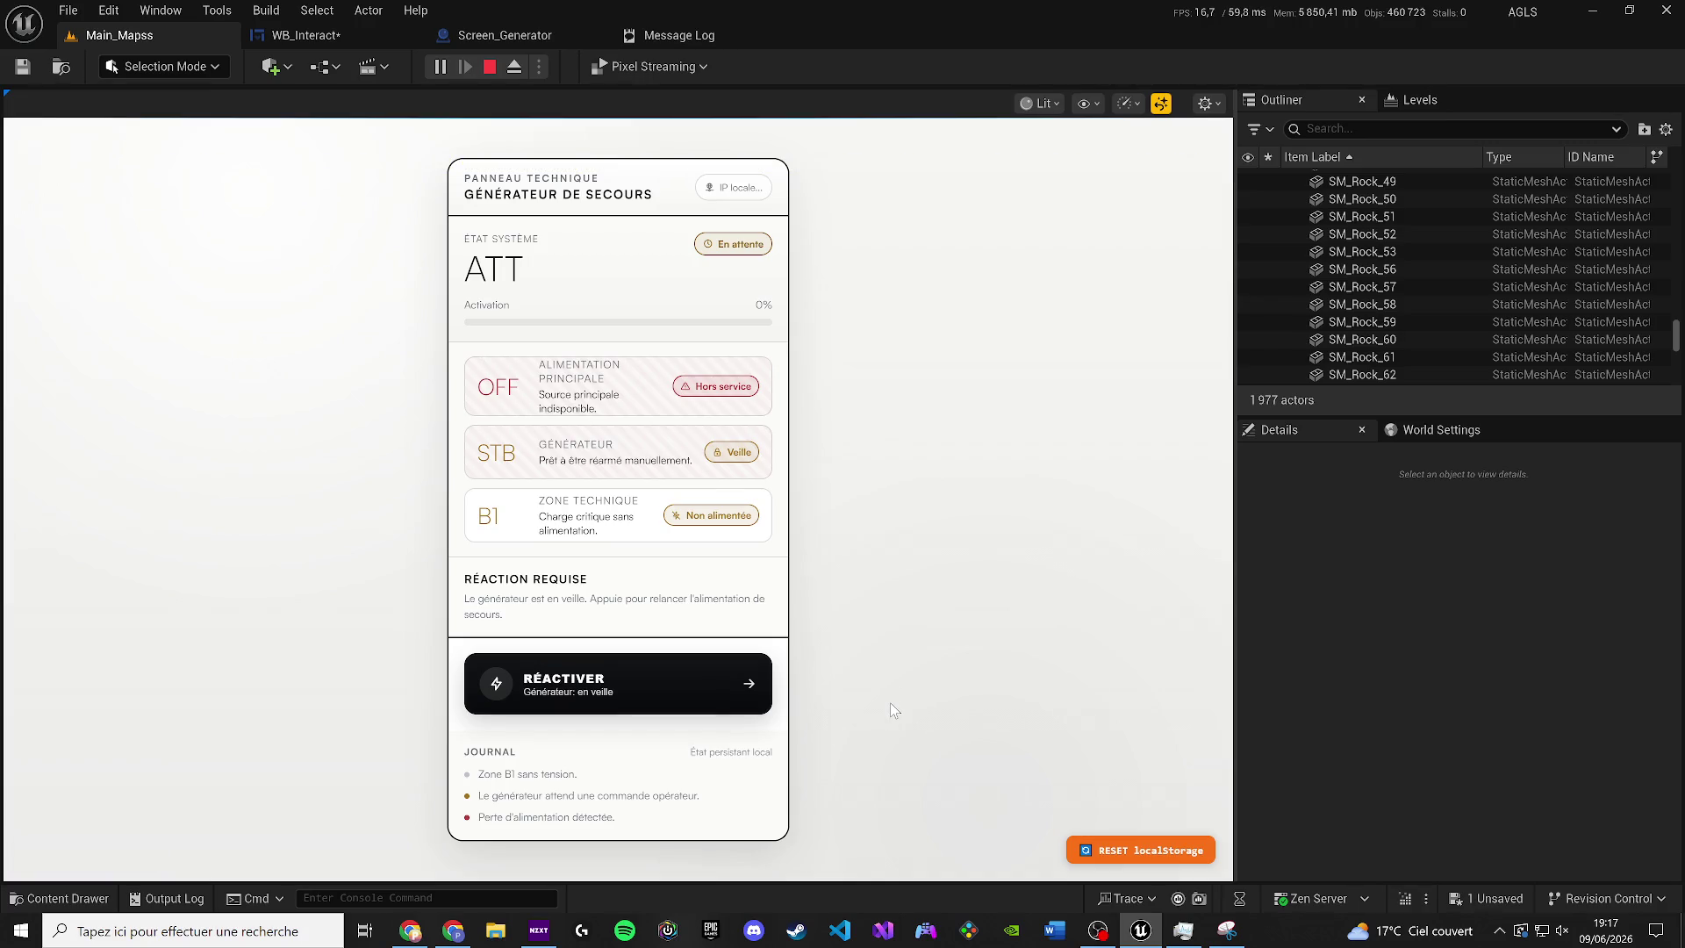
click(716, 676)
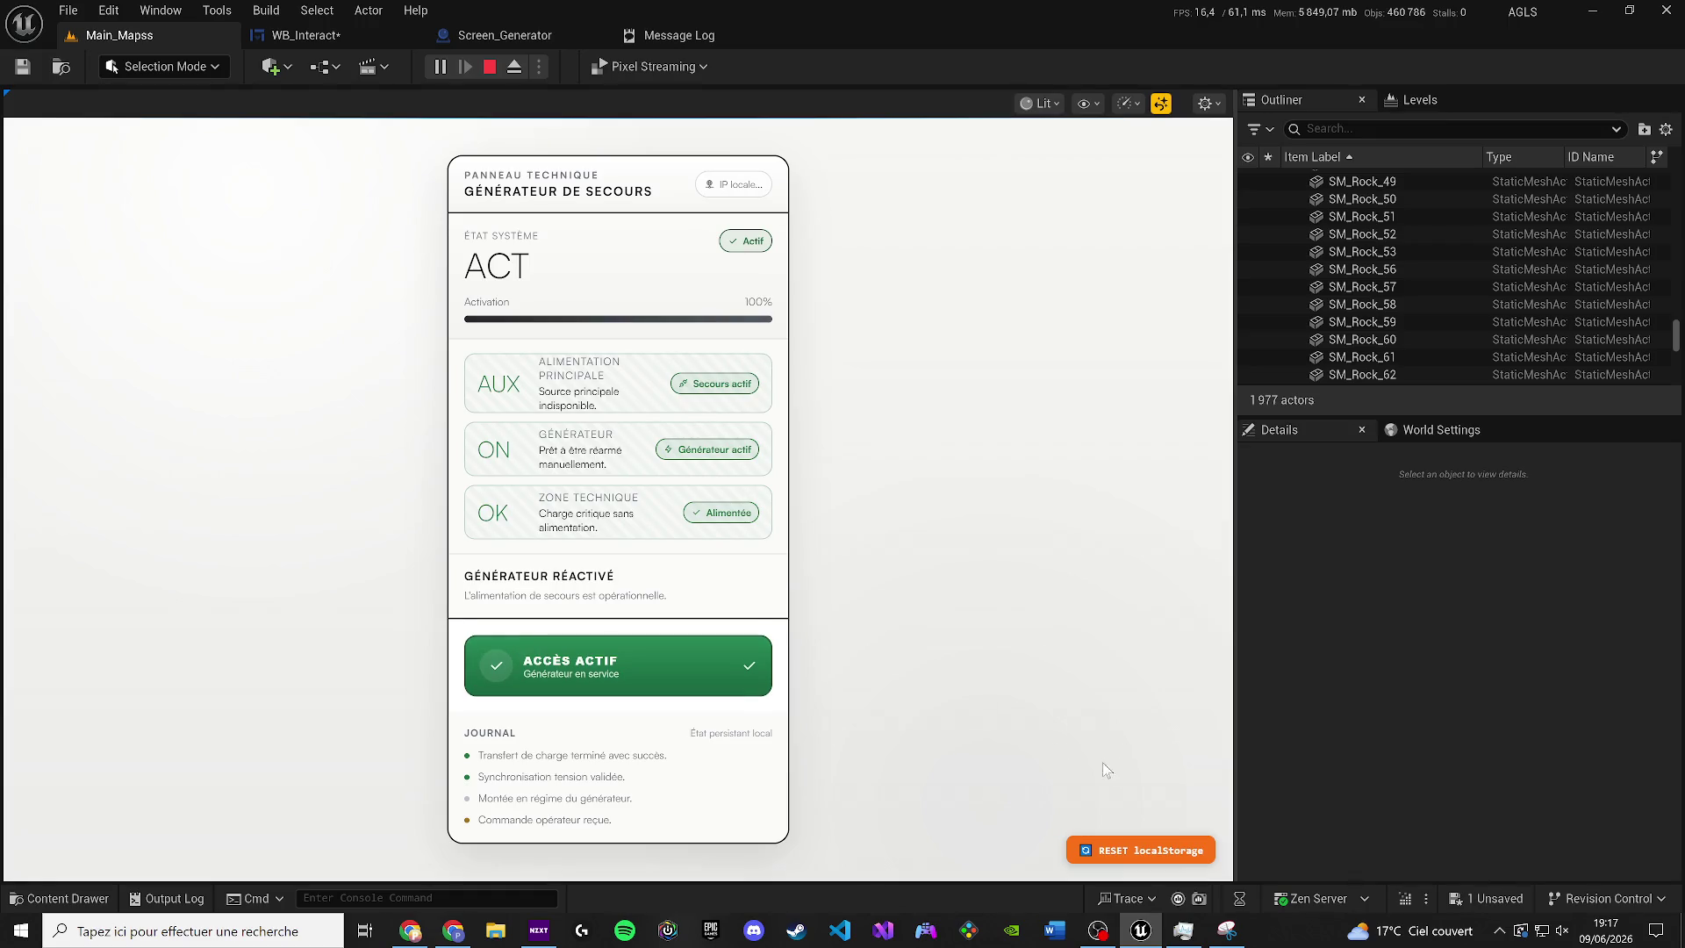
click(1105, 851)
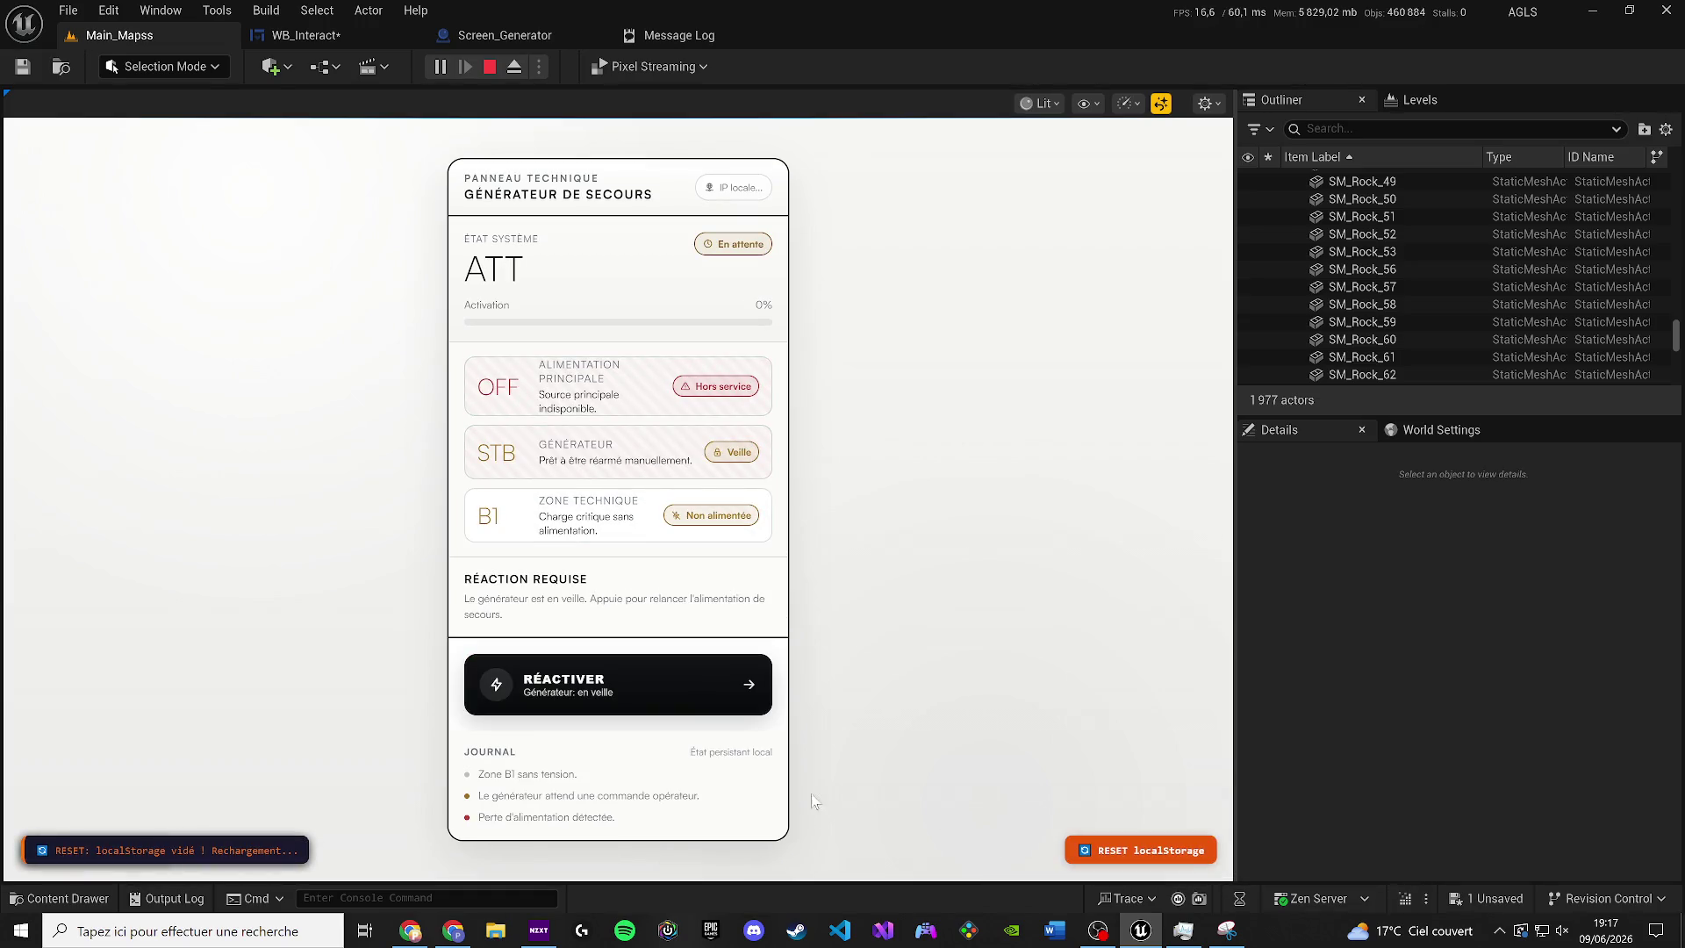
key(Escape)
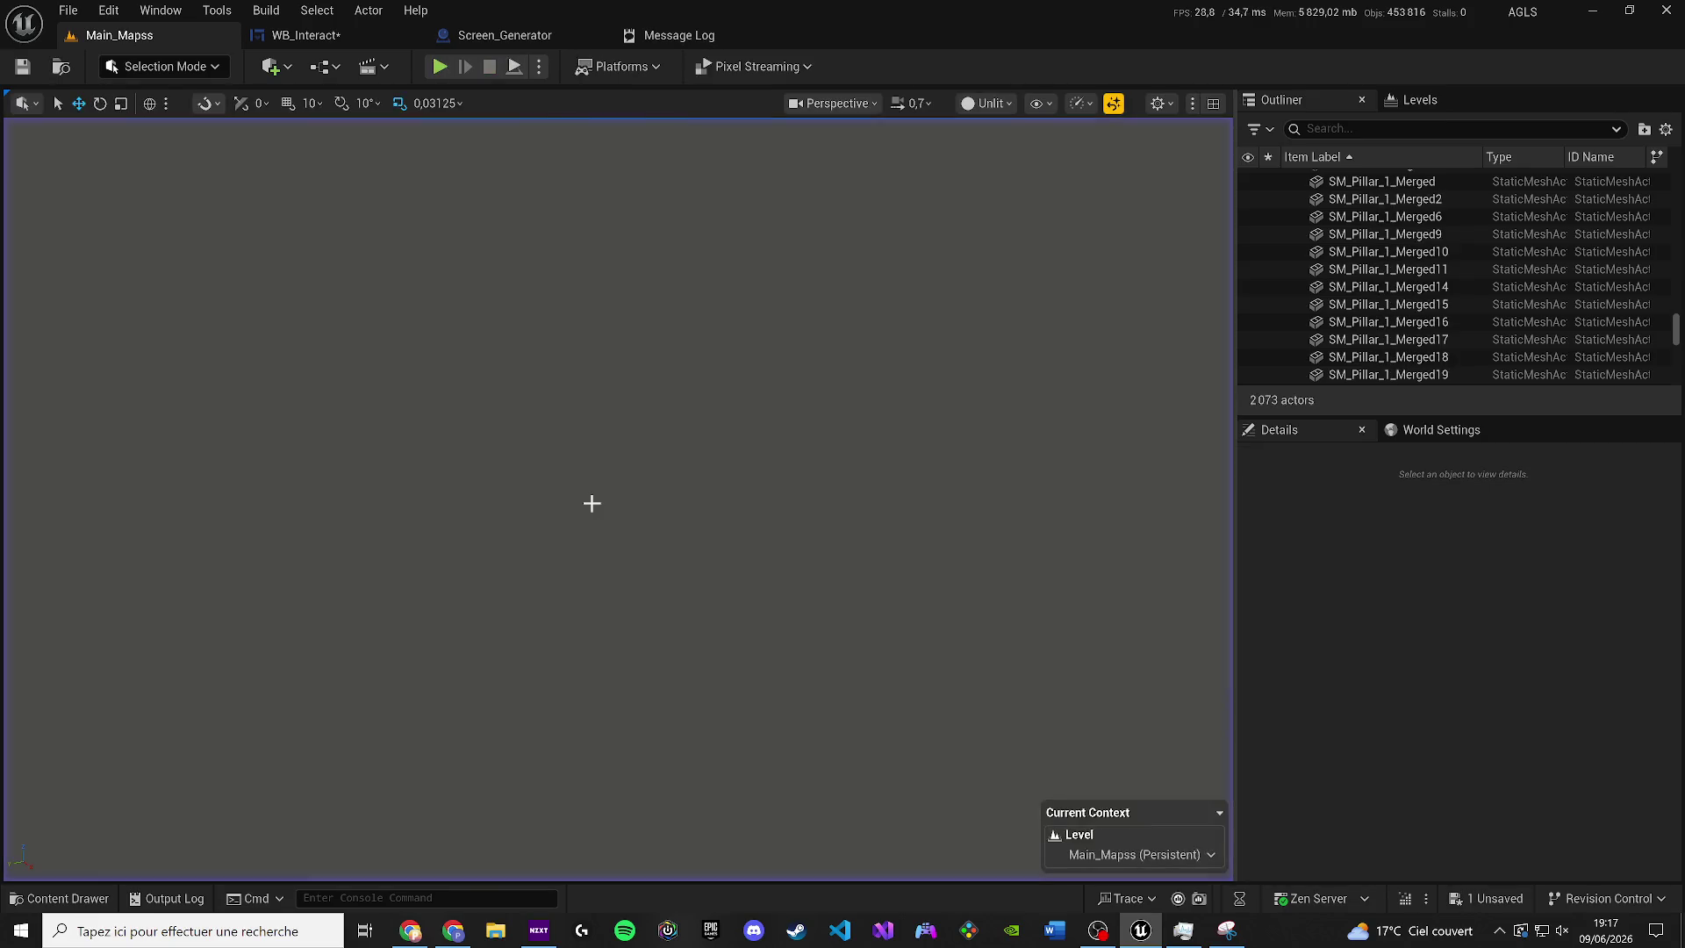
Step: Return to the WB_Interact graph and bring up the 1 Unsaved asset list
click(318, 11)
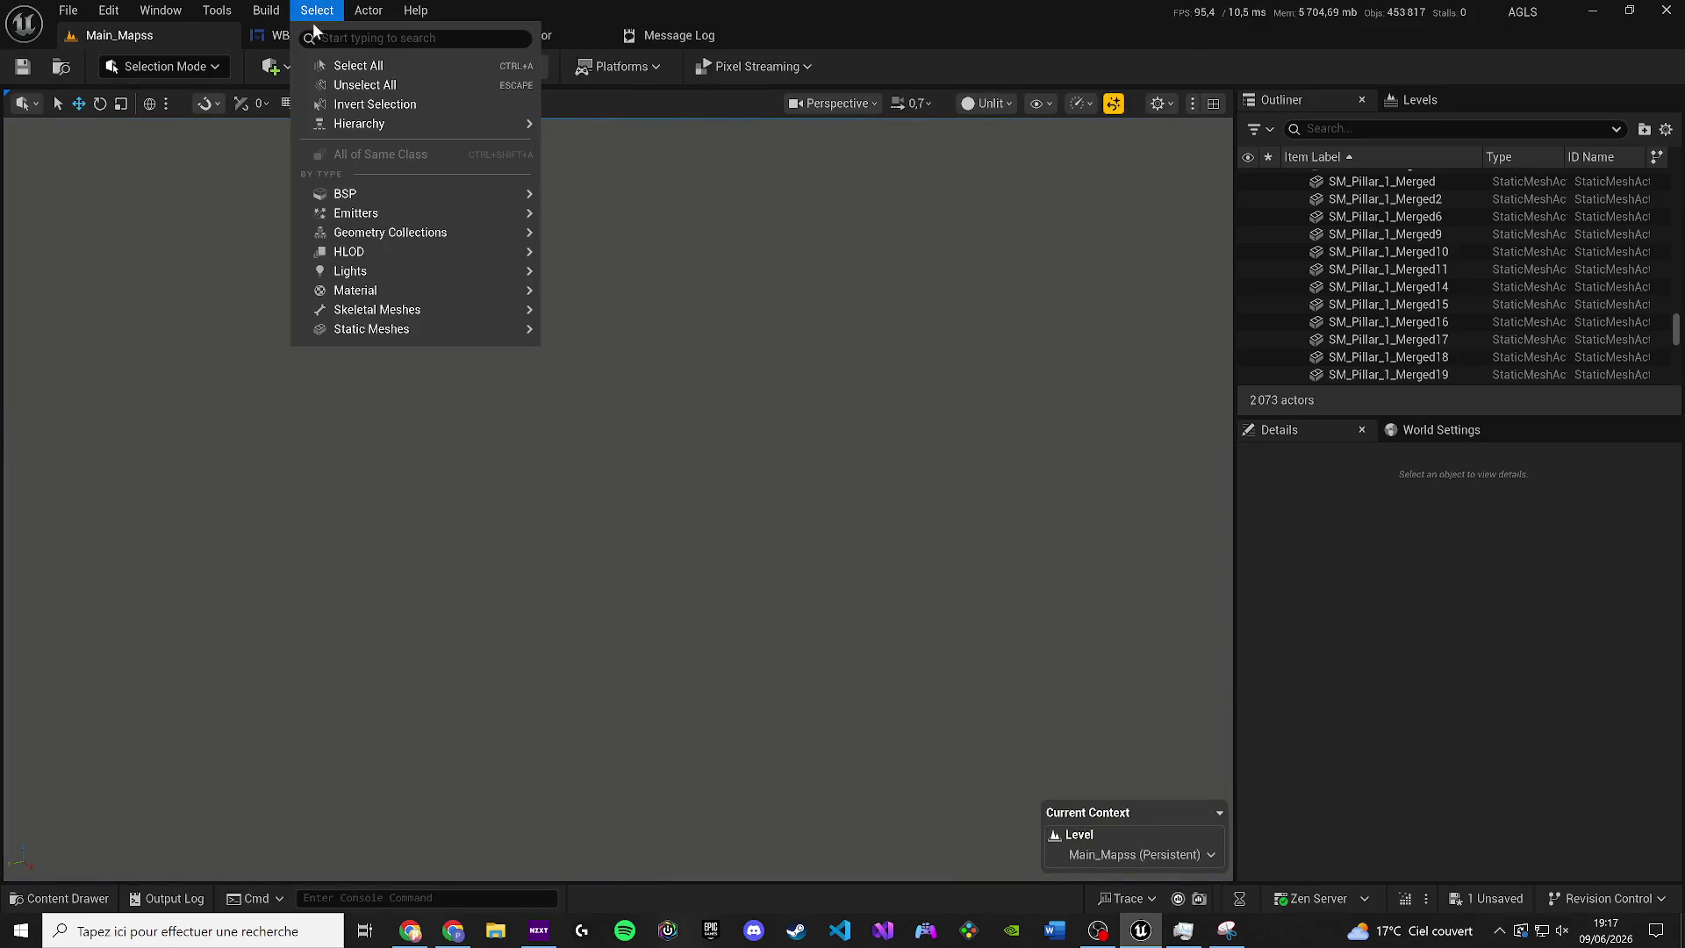
click(299, 36)
click(1453, 901)
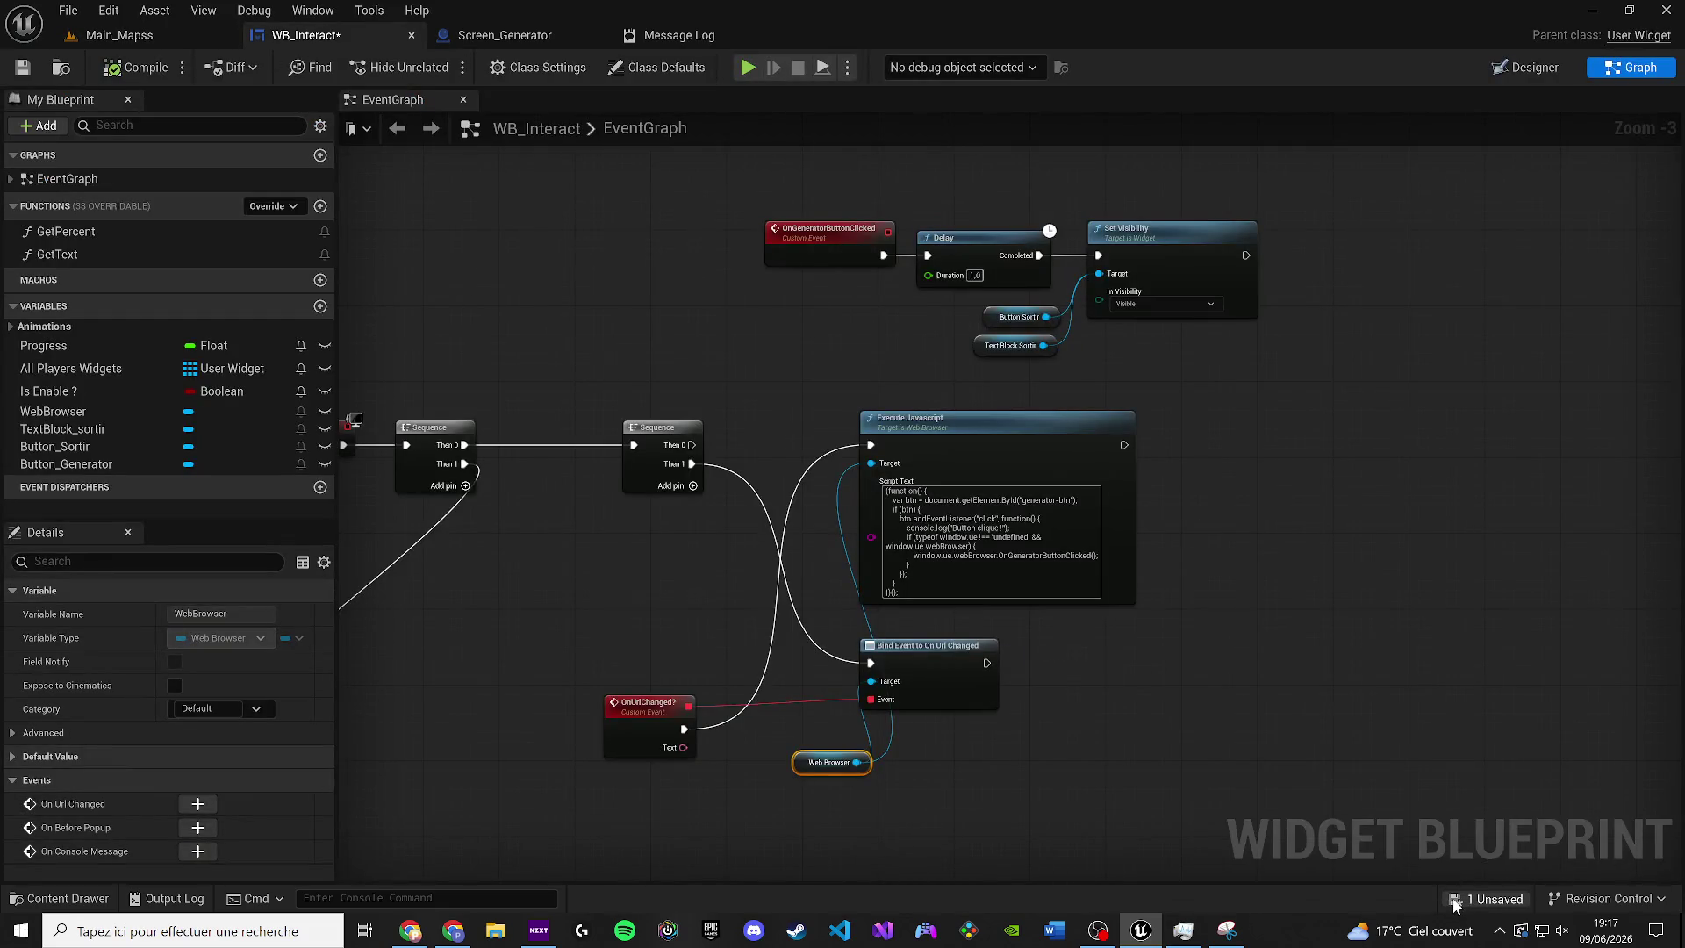
click(981, 664)
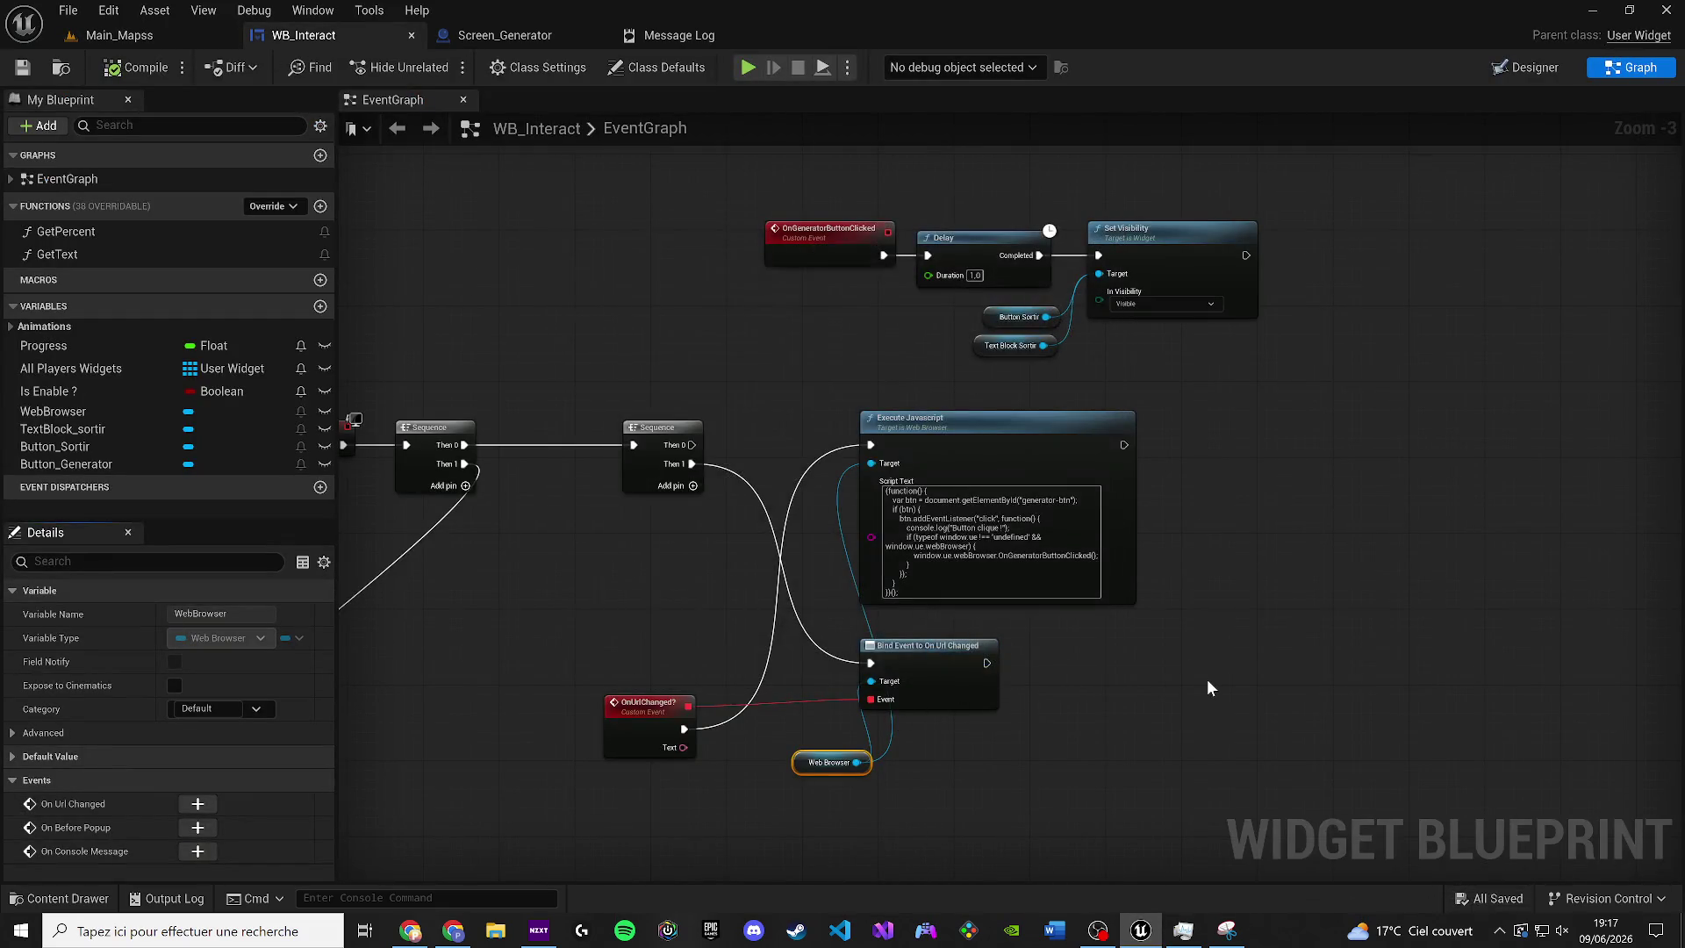